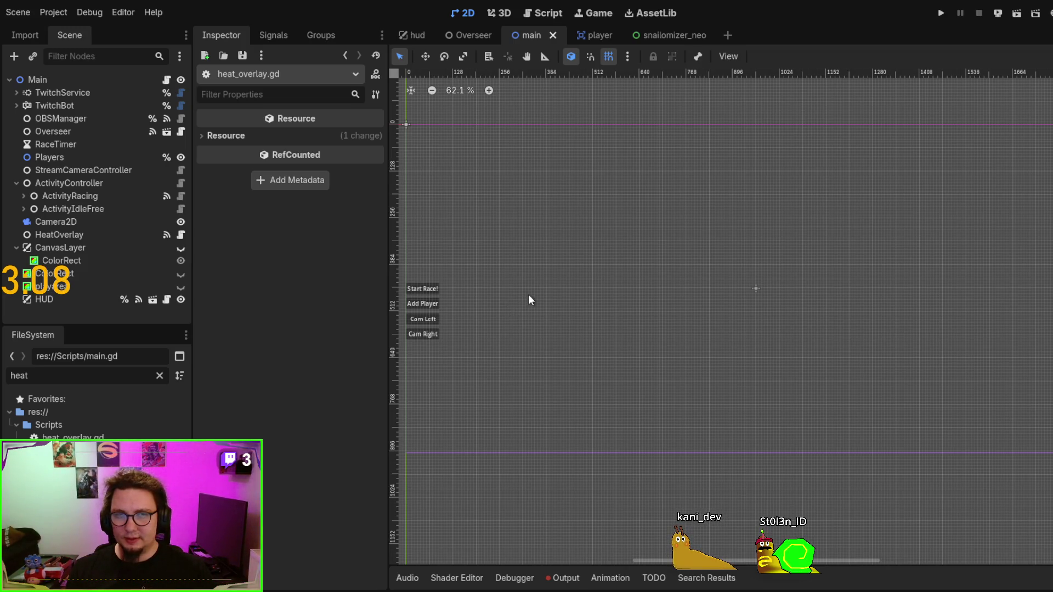
scroll(529, 294, "down", 3)
scroll(527, 253, "right", 1)
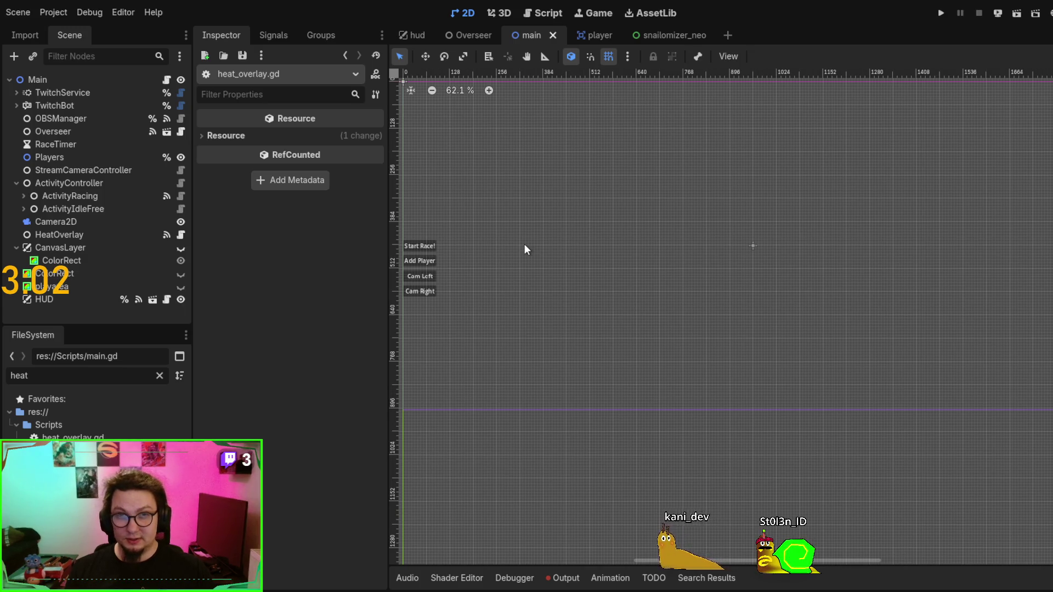
scroll(524, 244, "up", 1)
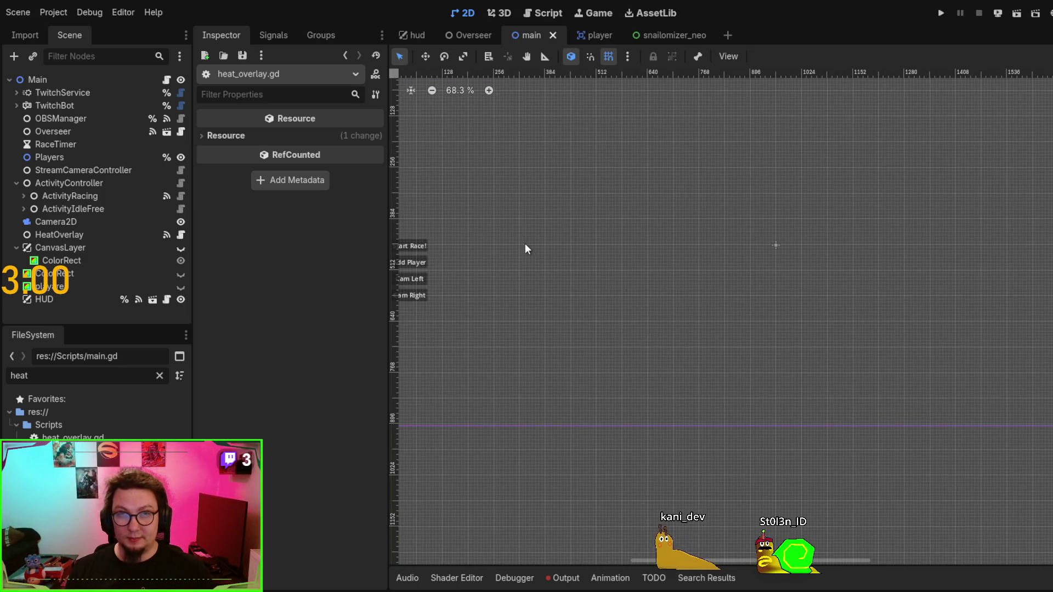
mouse_move(526, 238)
left_mouse_down()
mouse_move(548, 266)
mouse_move(538, 283)
mouse_move(544, 263)
left_mouse_up()
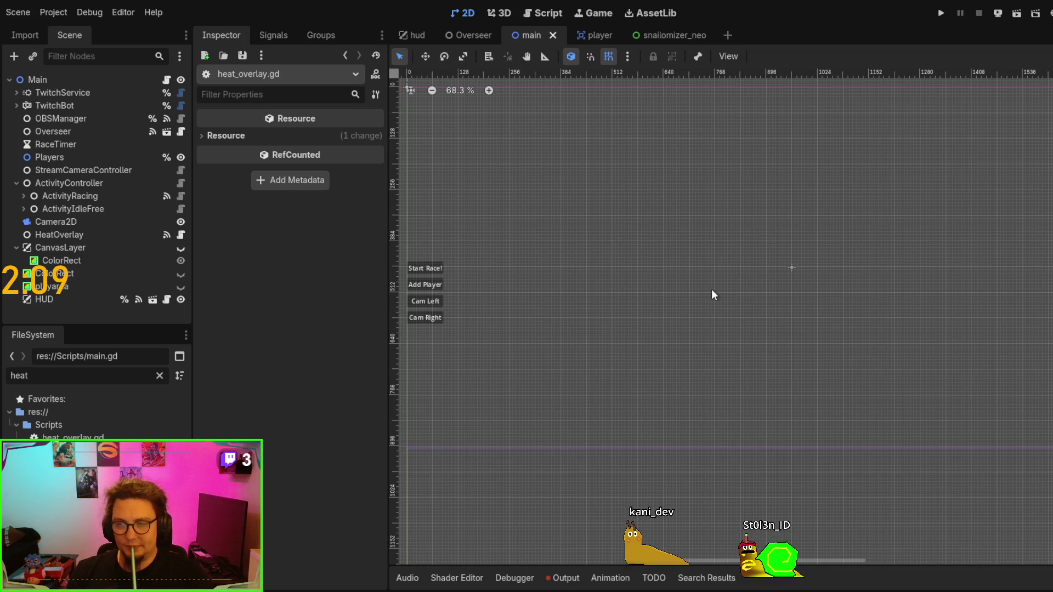
left_click_drag(712, 296, 717, 304)
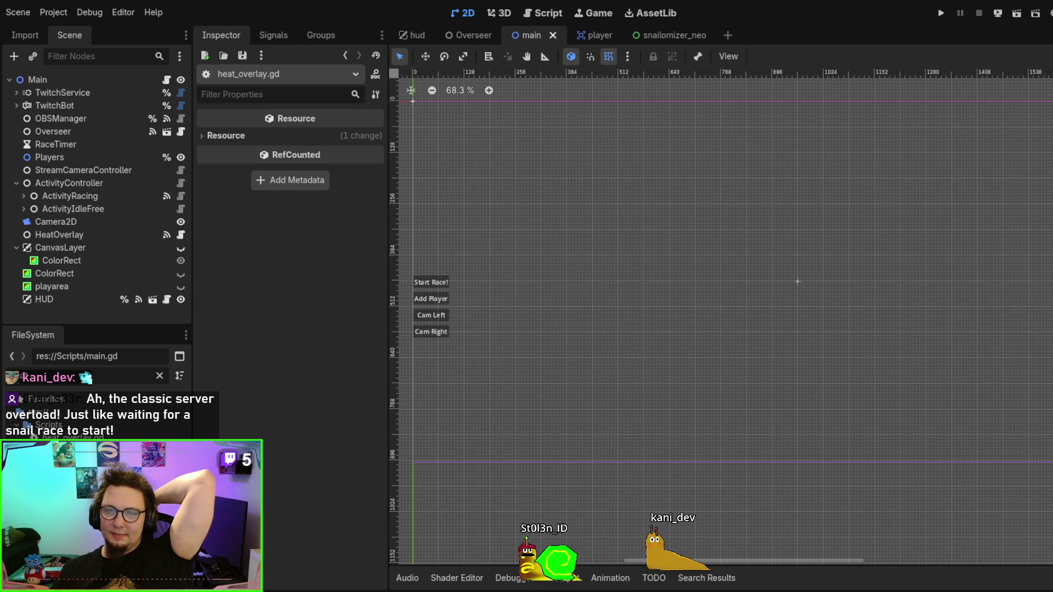
scroll(499, 460, "down", 1)
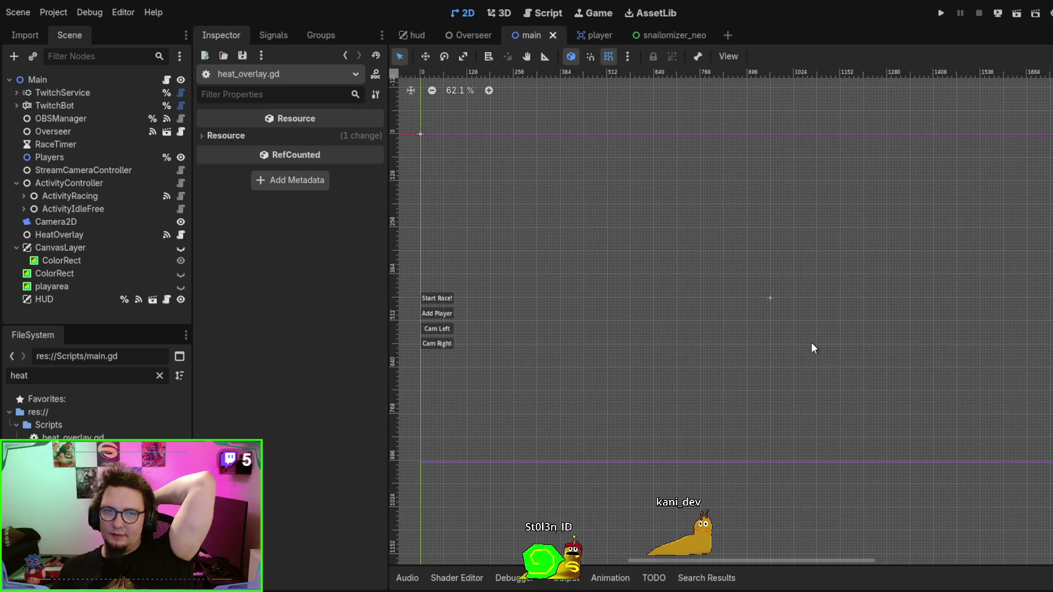
mouse_move(781, 330)
left_mouse_down()
mouse_move(754, 315)
mouse_move(779, 305)
mouse_move(772, 275)
mouse_move(761, 296)
left_mouse_up()
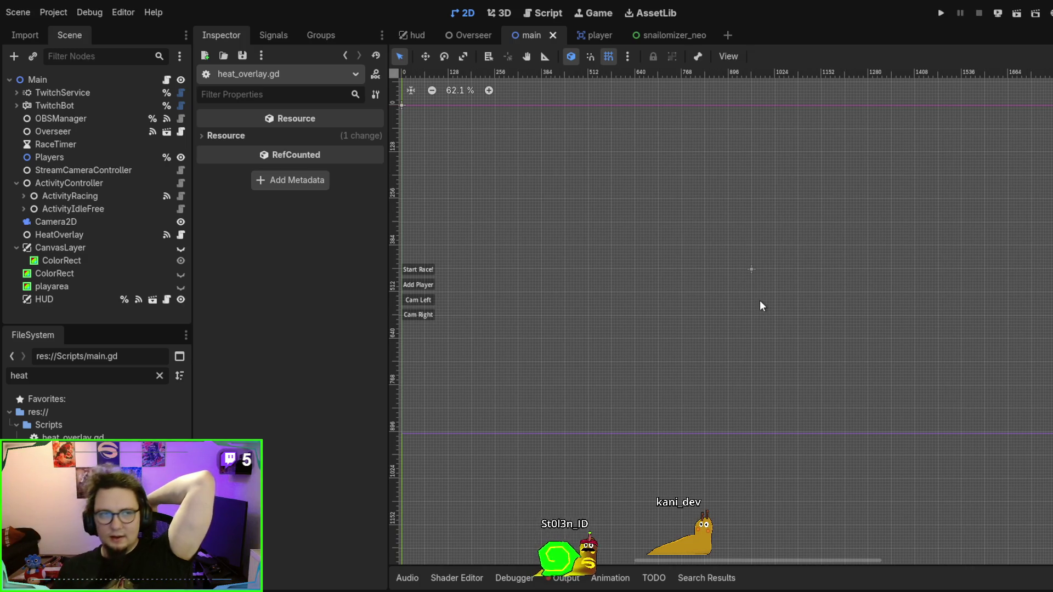
Step: Expand TwitchService and inspect TwitchAPI, TwitchAuth and TwitchEventsub, down to its ws://127.0.0.1:8080 test server
left_click(89, 93)
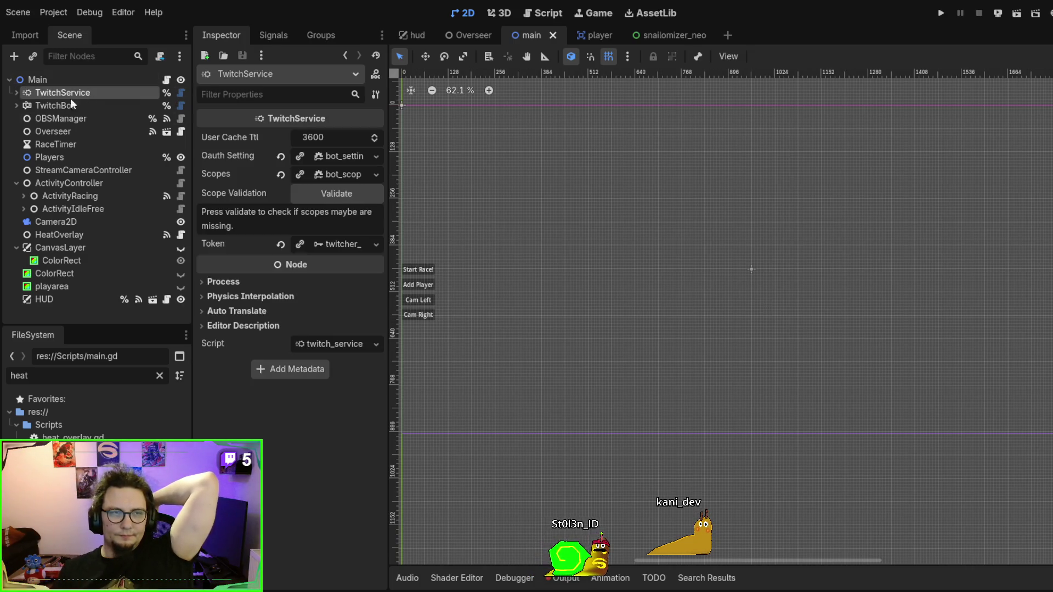
left_click(17, 92)
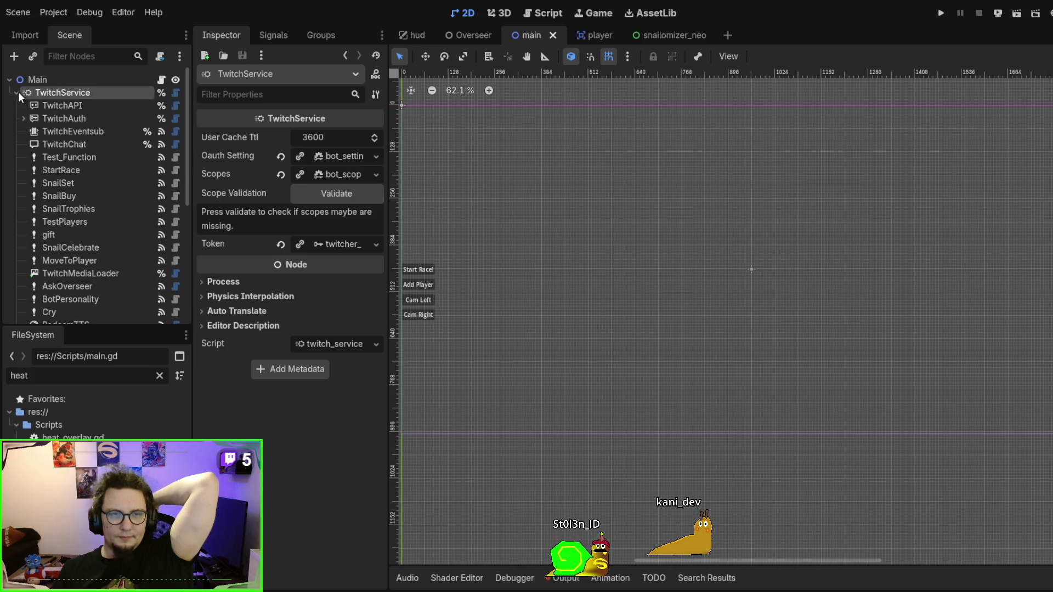
left_click(67, 107)
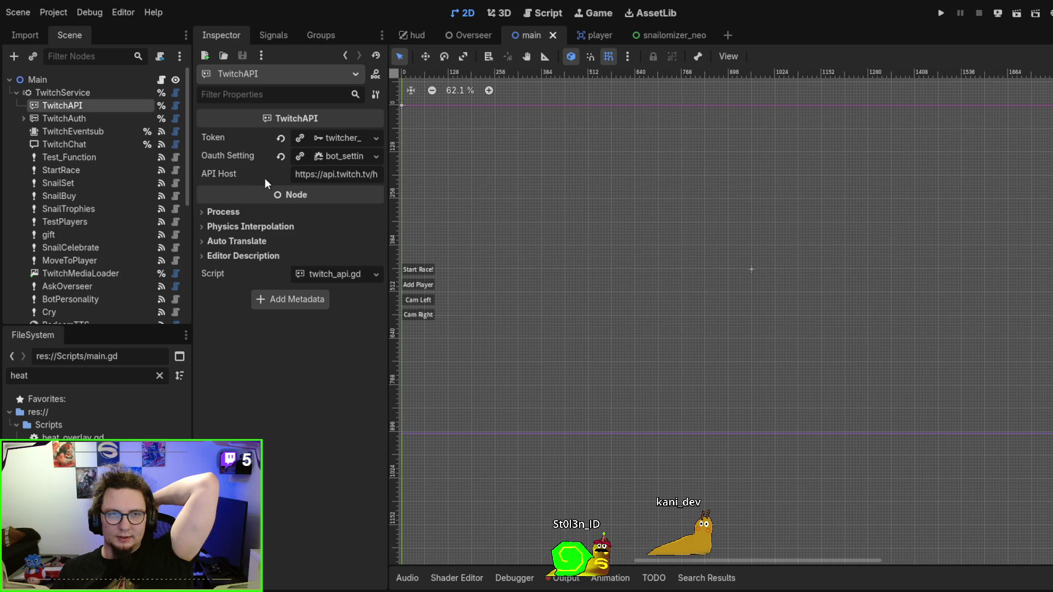
left_click(66, 121)
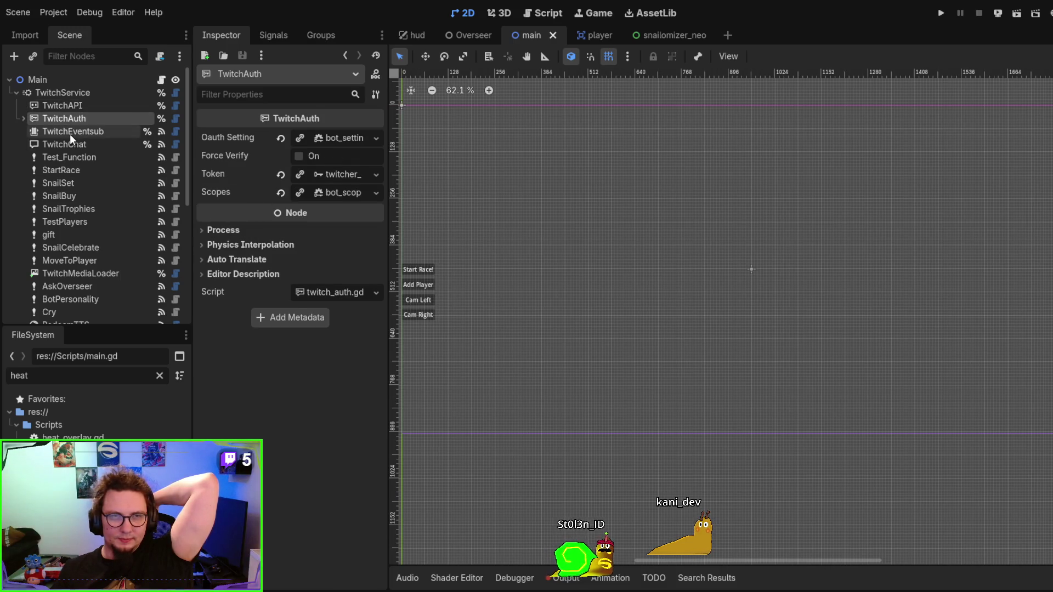
left_click(70, 134)
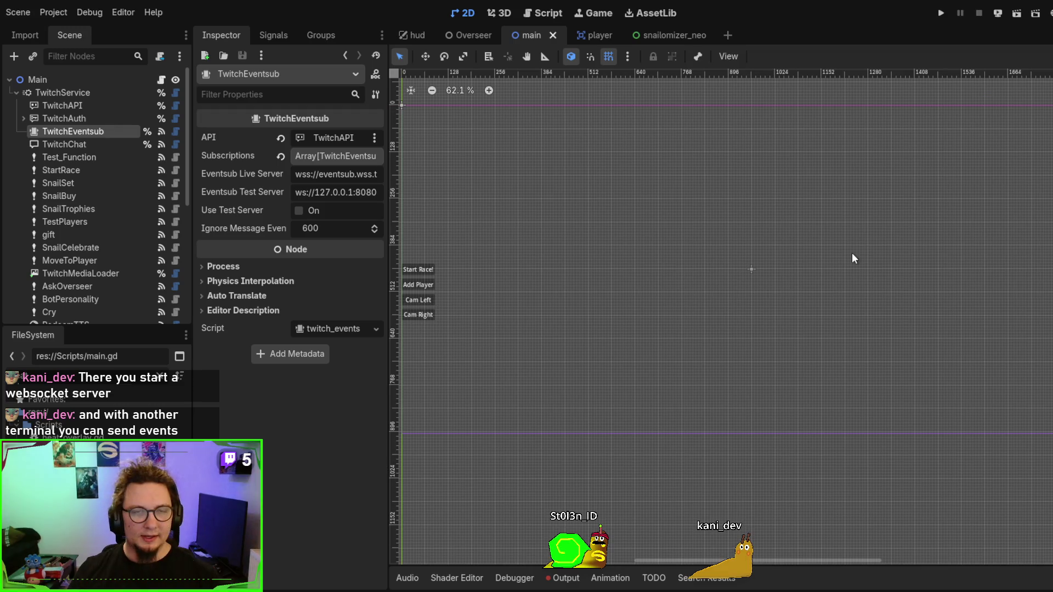
scroll(738, 324, "down", 2)
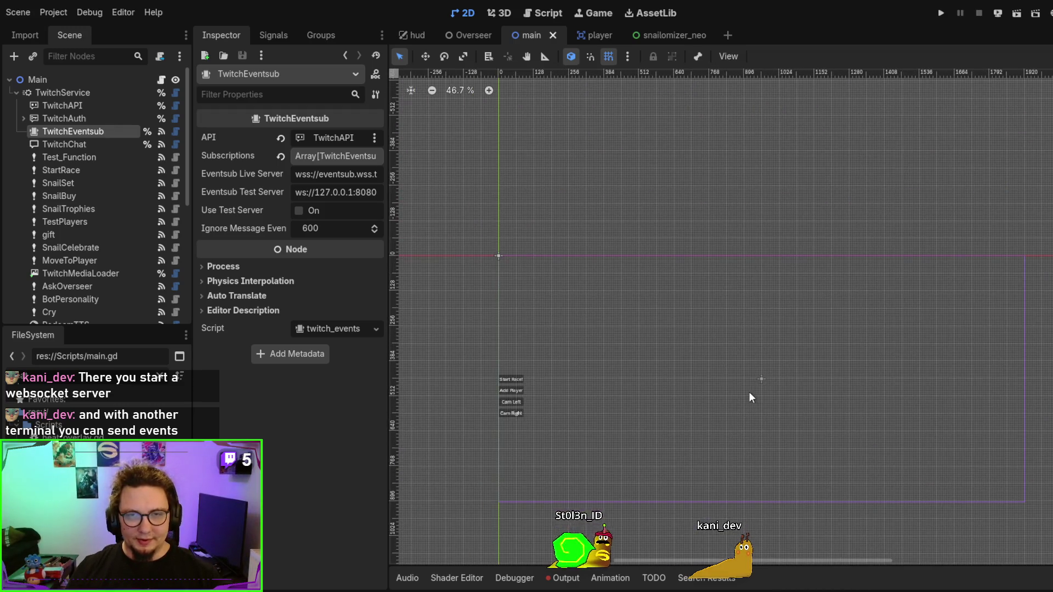
scroll(748, 392, "down", 3)
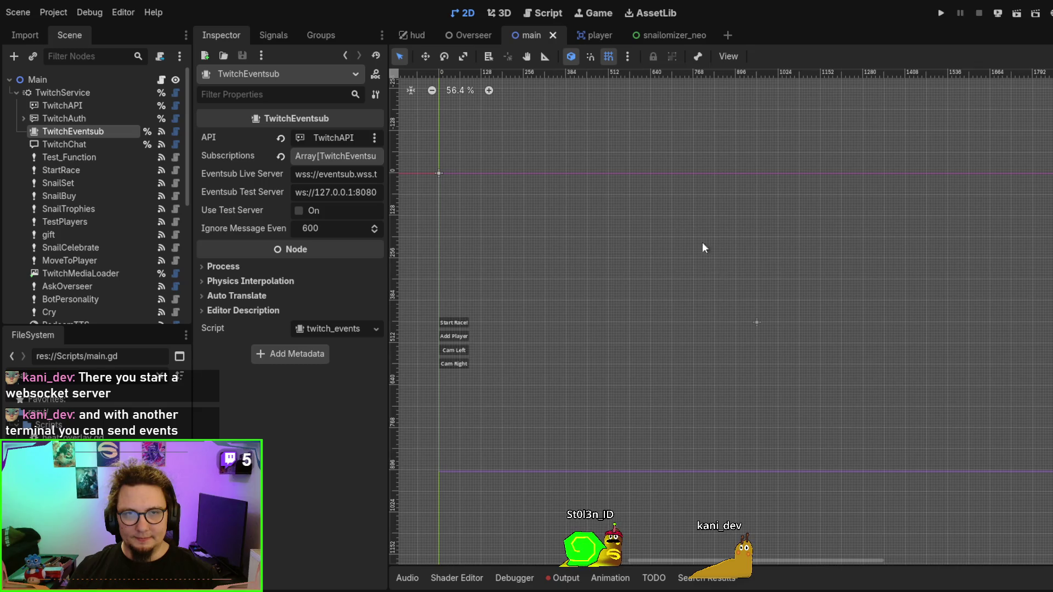
left_click_drag(692, 304, 682, 279)
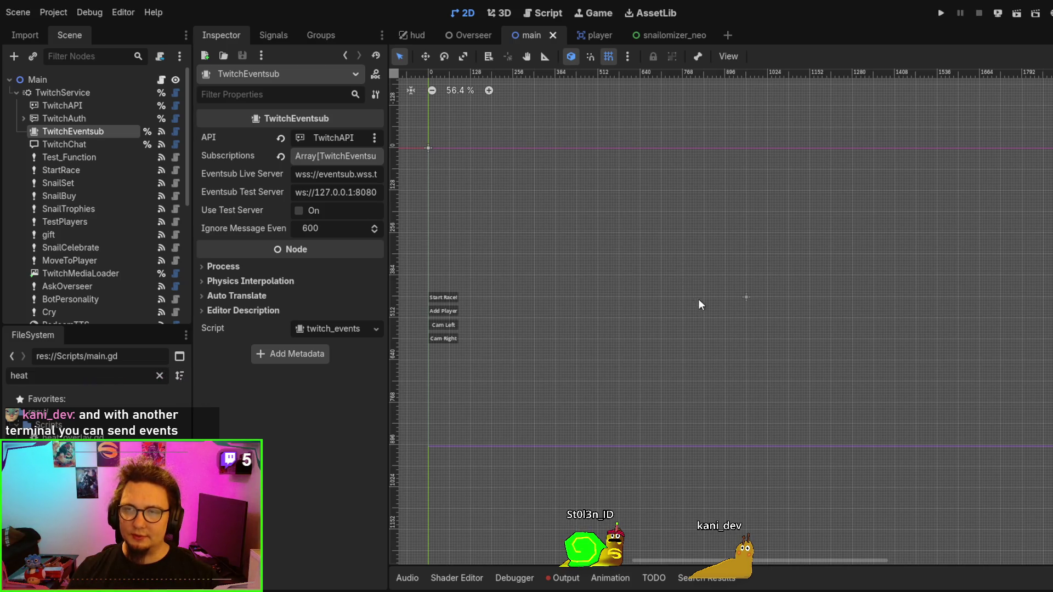
scroll(708, 305, "down", 2)
scroll(708, 305, "right", 3)
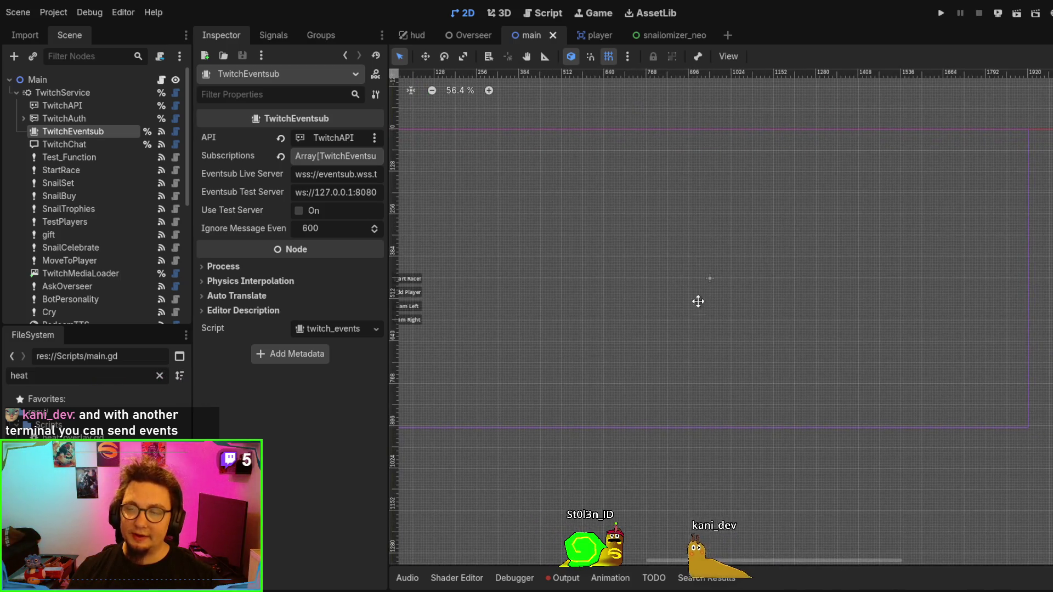
mouse_move(698, 302)
left_mouse_down()
mouse_move(733, 276)
mouse_move(730, 321)
left_mouse_up()
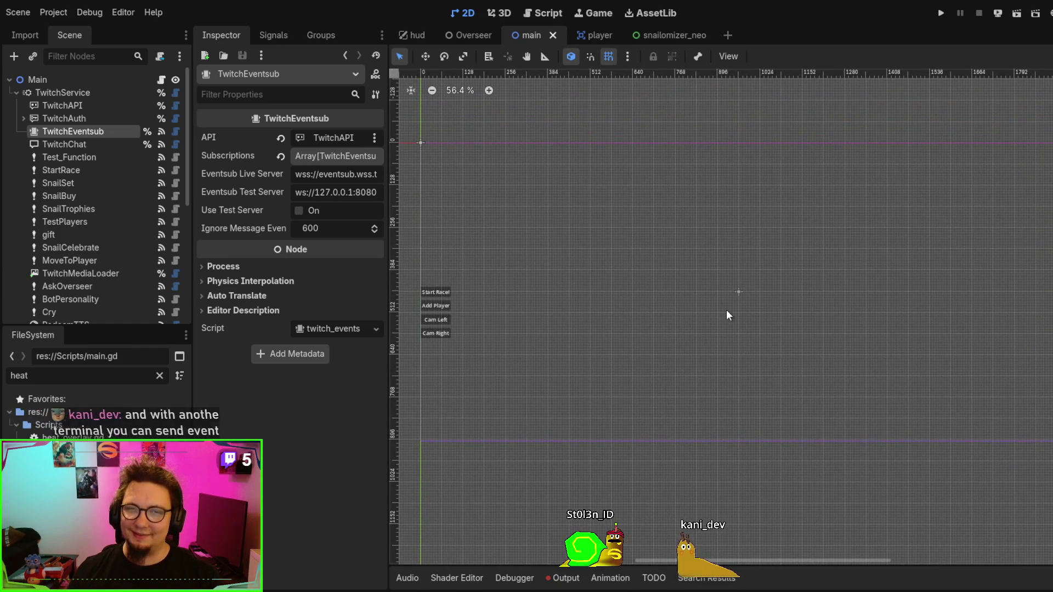
scroll(730, 305, "down", 2)
scroll(735, 275, "left", 1)
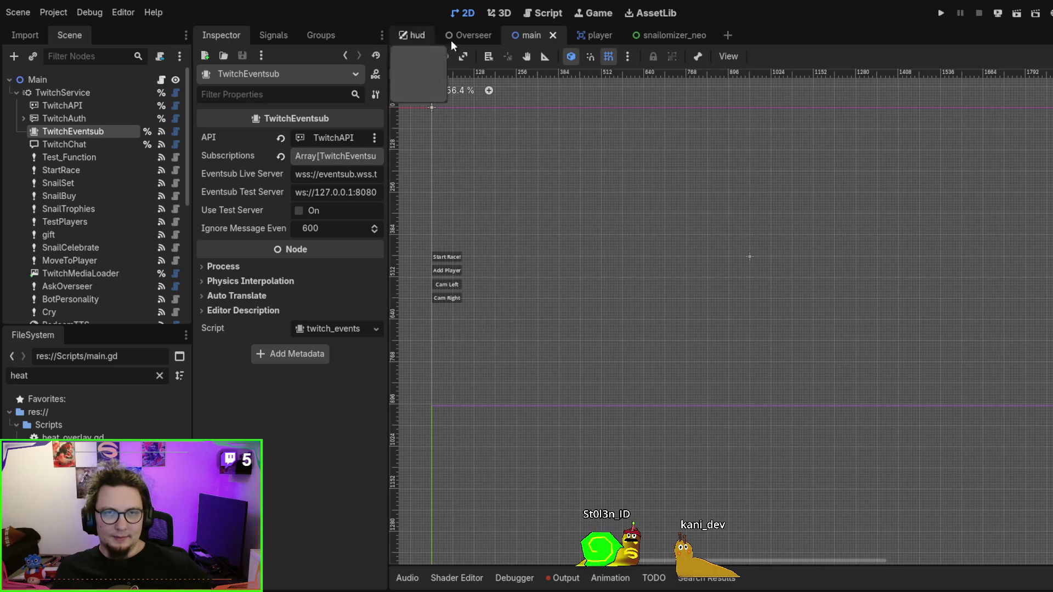
Step: Compare the Overseer, main and player scenes, ending on Overseer's gpt-4o-mini, Florries, history-30 settings
left_click(469, 36)
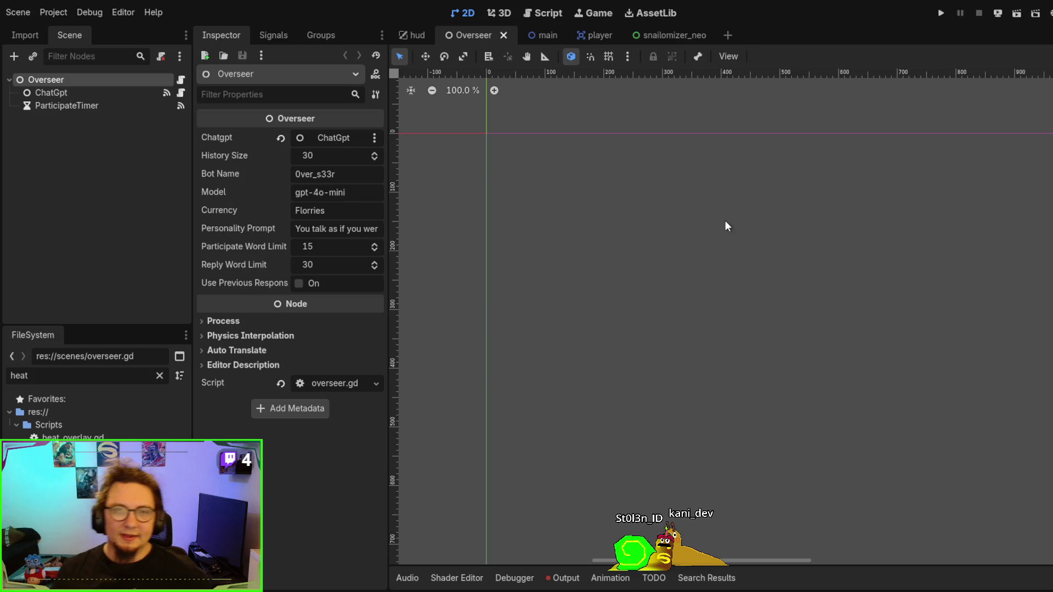
left_click(541, 32)
left_click(584, 35)
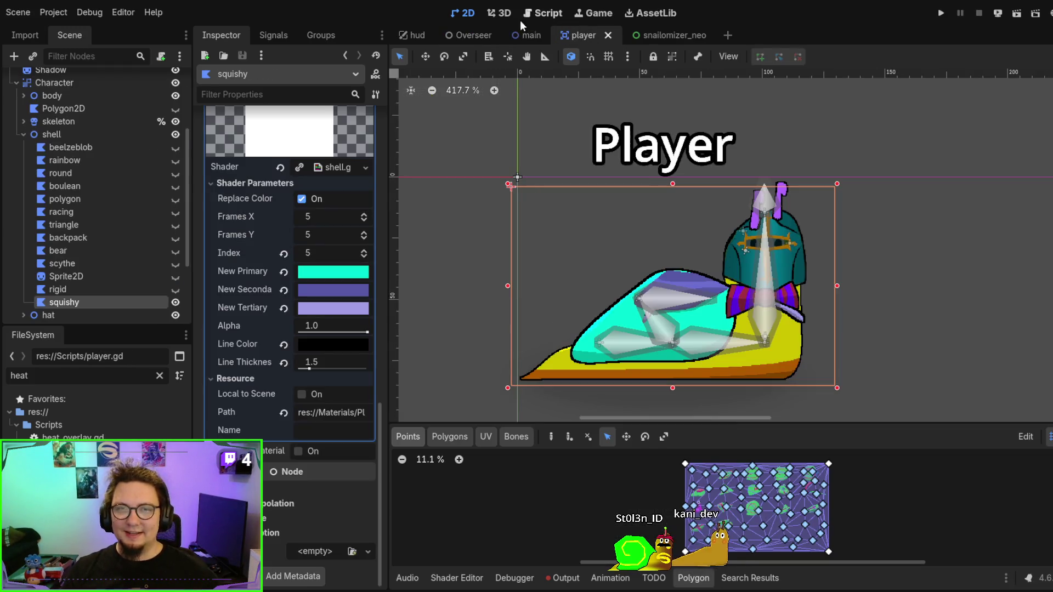
left_click(535, 33)
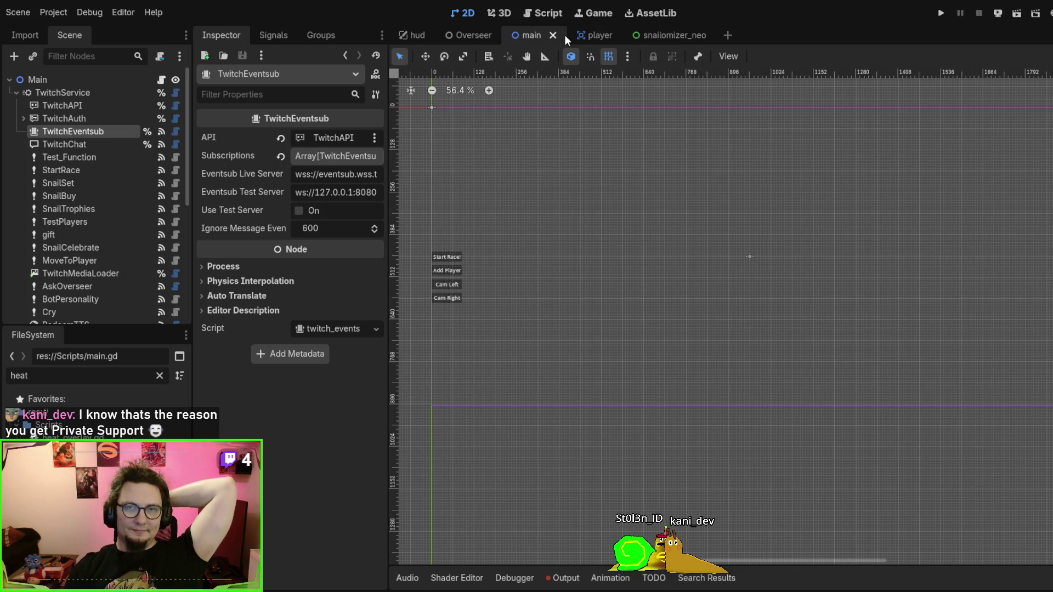
left_click(579, 33)
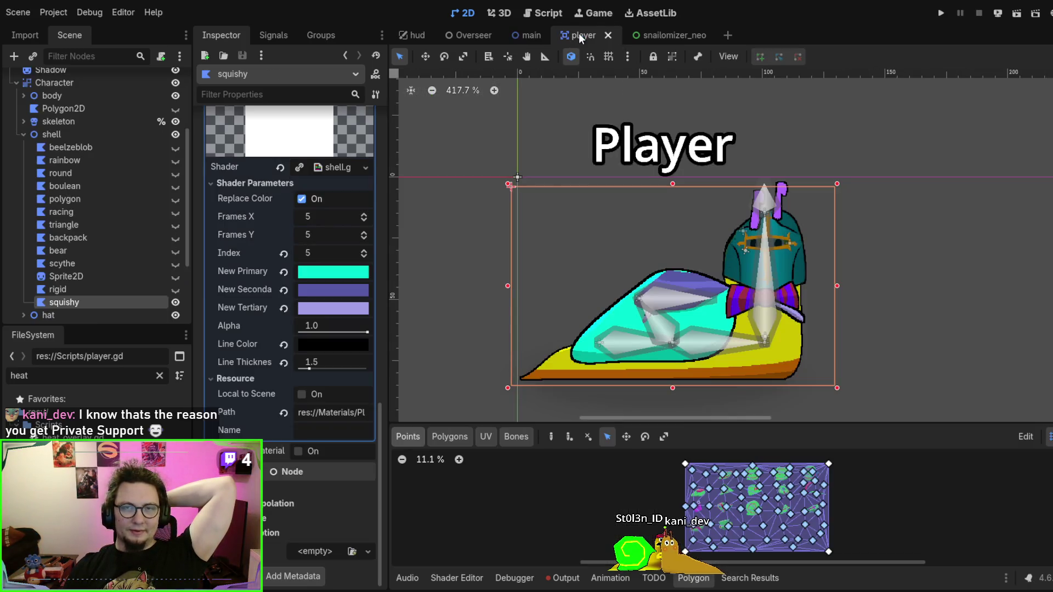
left_click(528, 37)
left_click(467, 35)
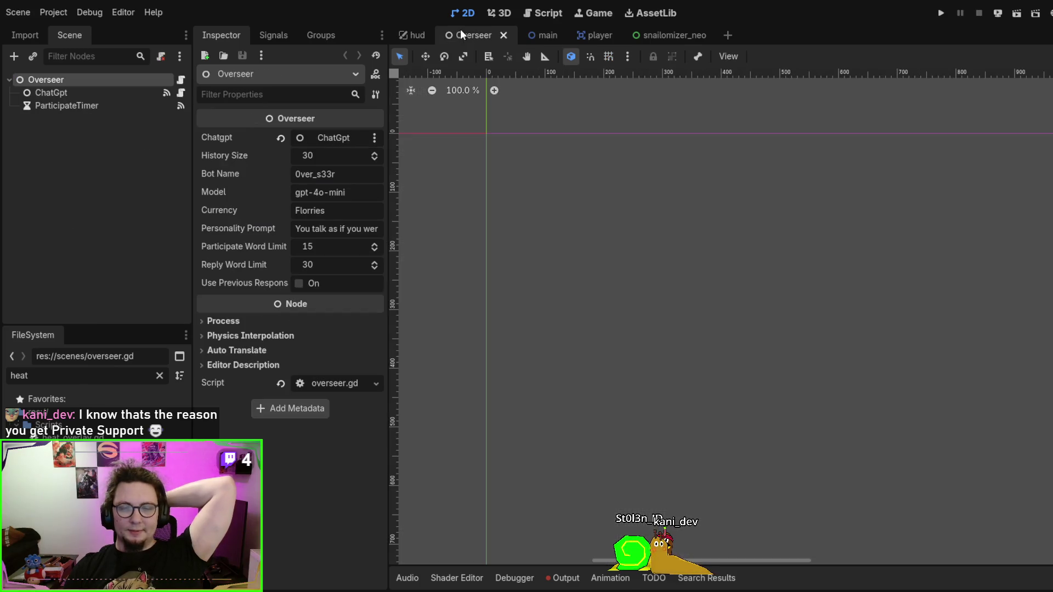